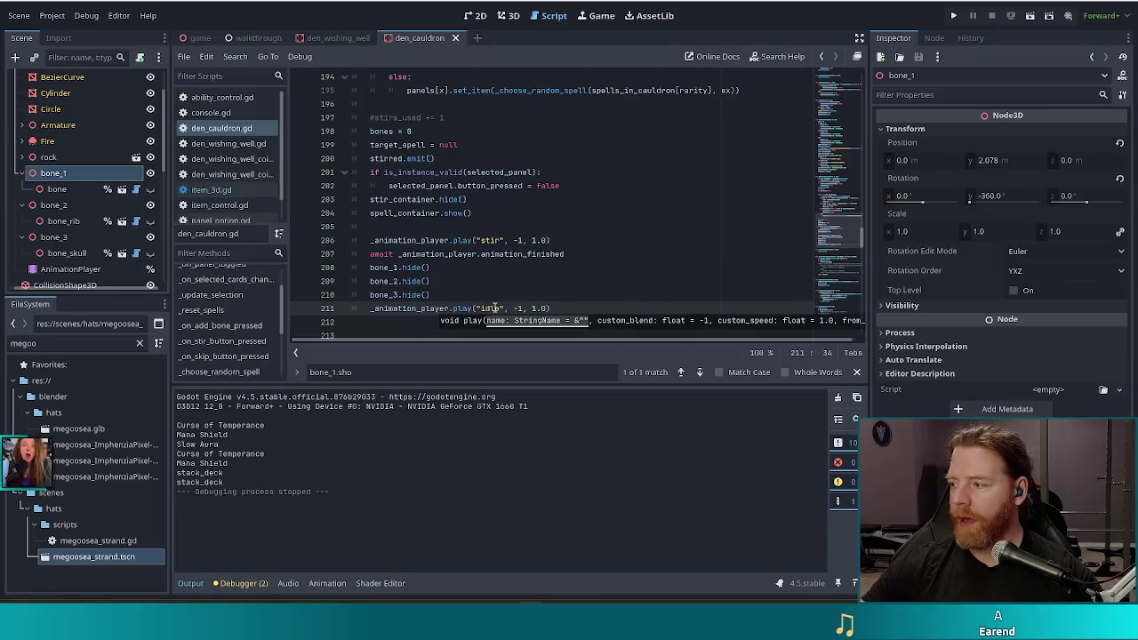
# - Launch the Bear Defence Situation game in a debug window from the editor
pyautogui.click(953, 16)
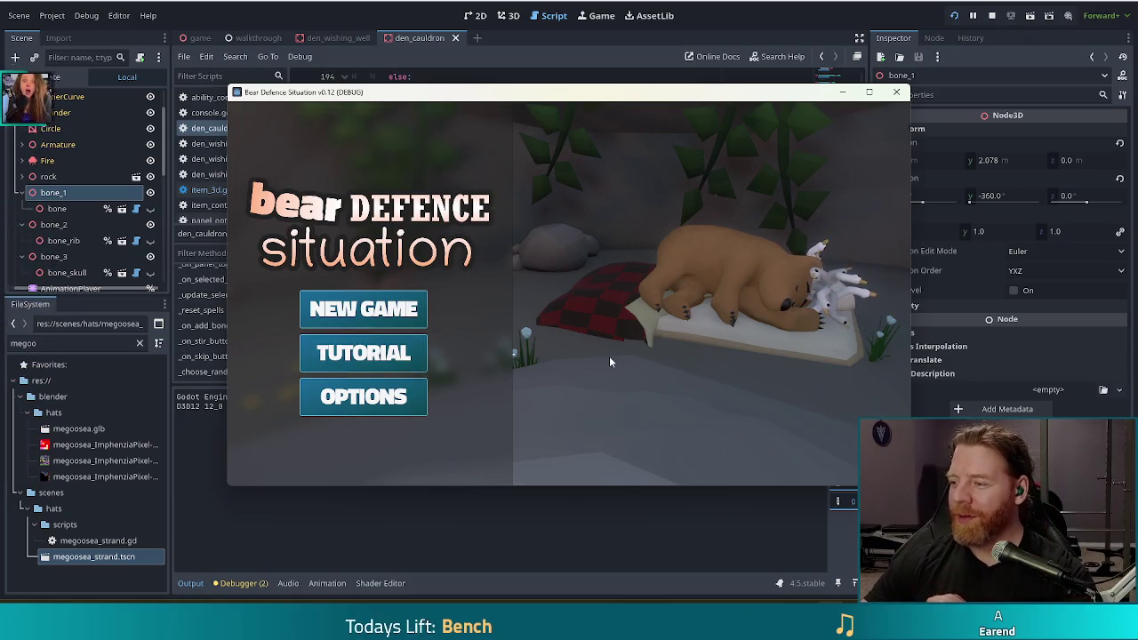
# - Start a new game, open the cauldron, and grant test resources via the console command
pyautogui.click(363, 309)
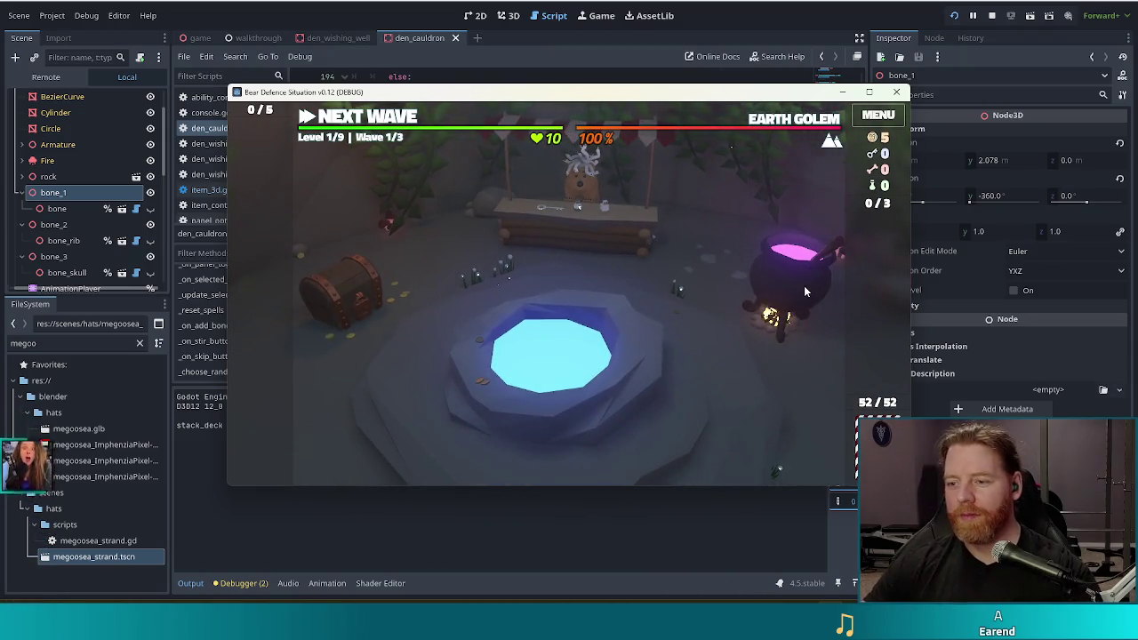
pyautogui.click(803, 286)
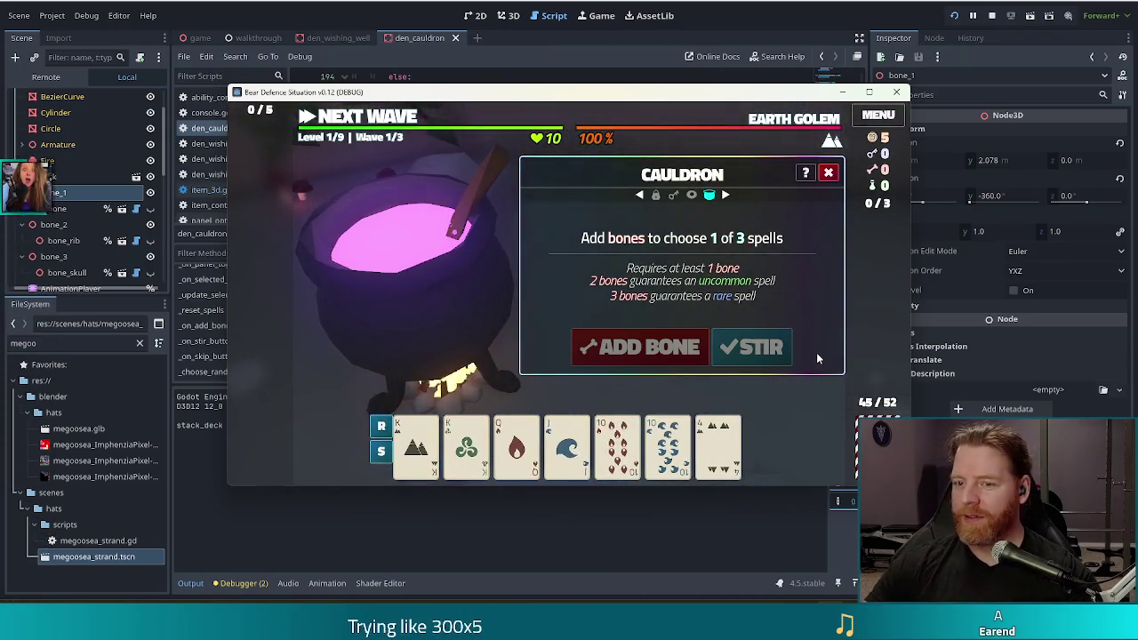
pyautogui.press('`')
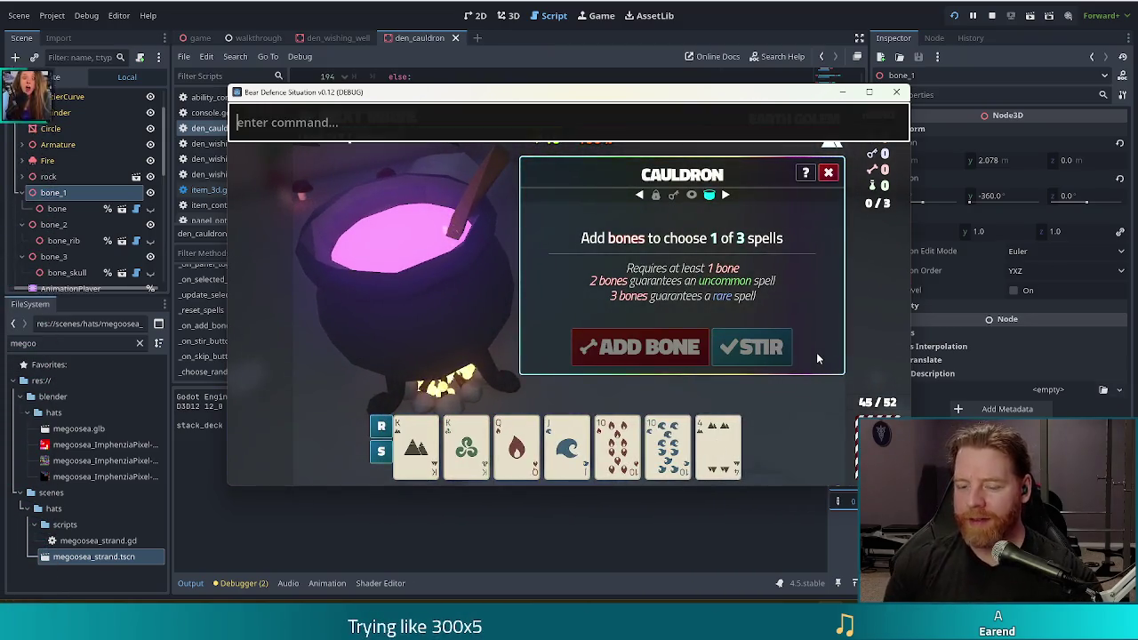
pyautogui.write('test_ki')
pyautogui.press('Return')
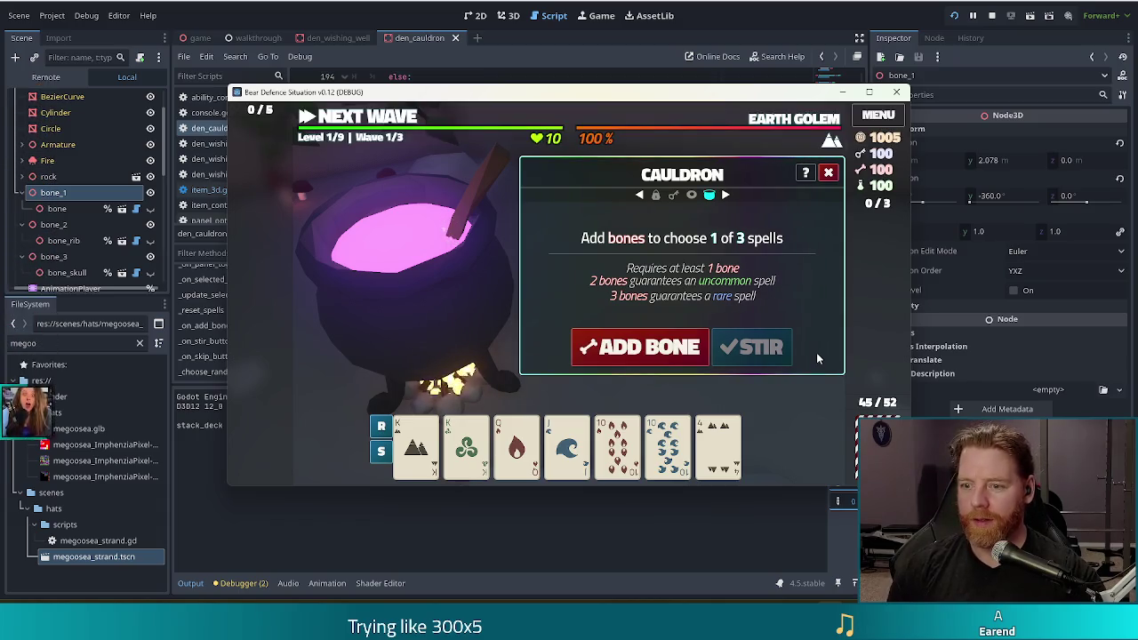
# - Add two bones to the cauldron and stir it to reveal three spell choices
pyautogui.click(649, 350)
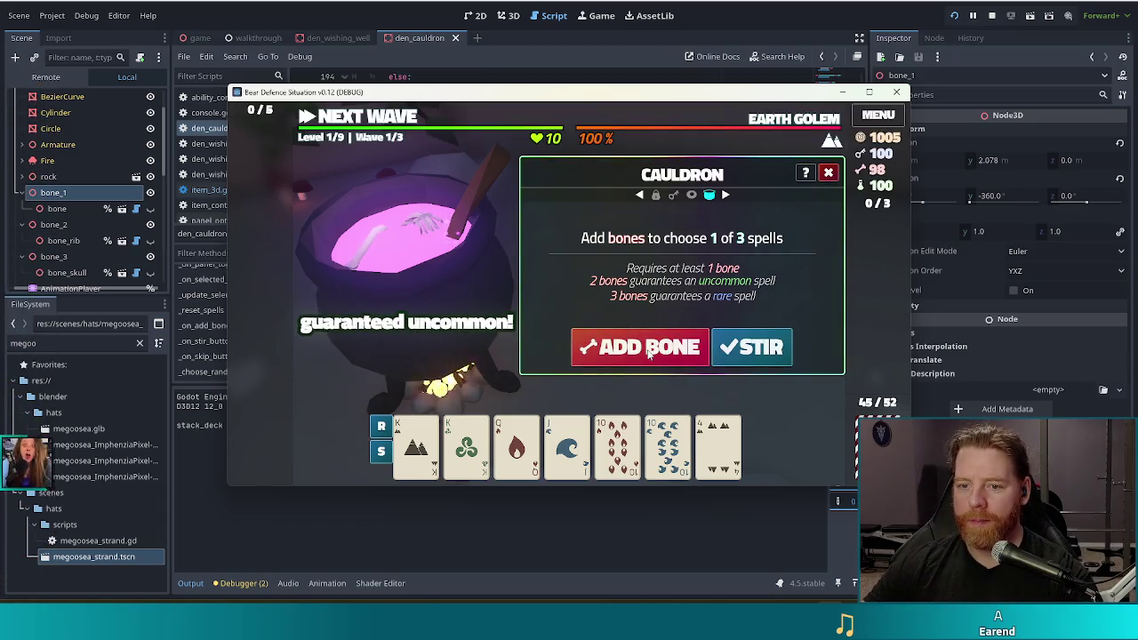
pyautogui.click(649, 350)
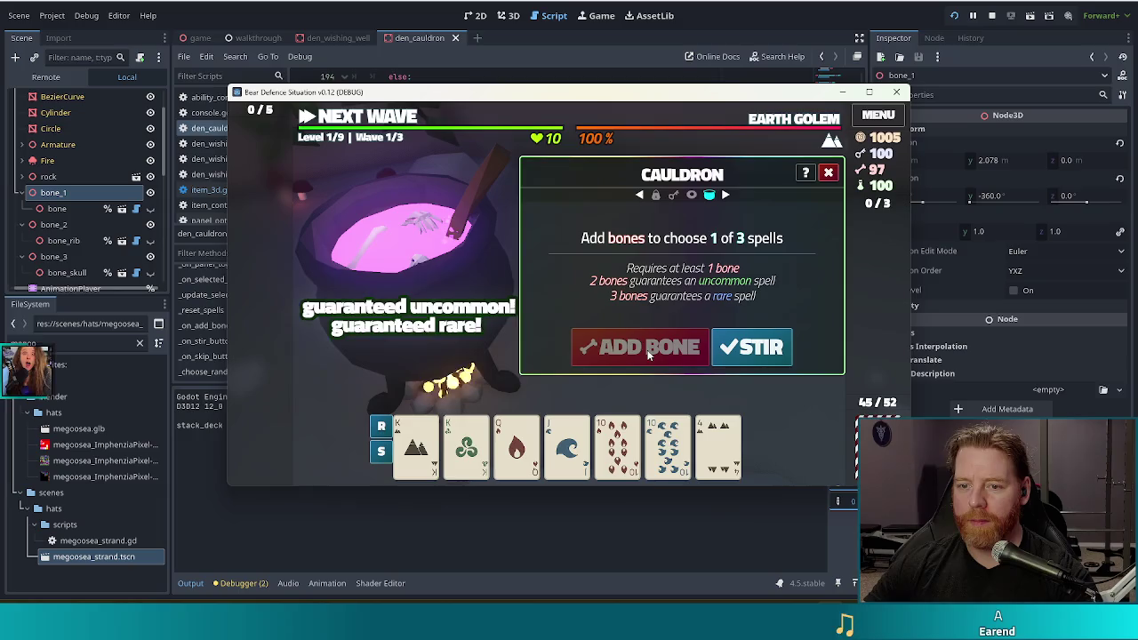
pyautogui.click(729, 360)
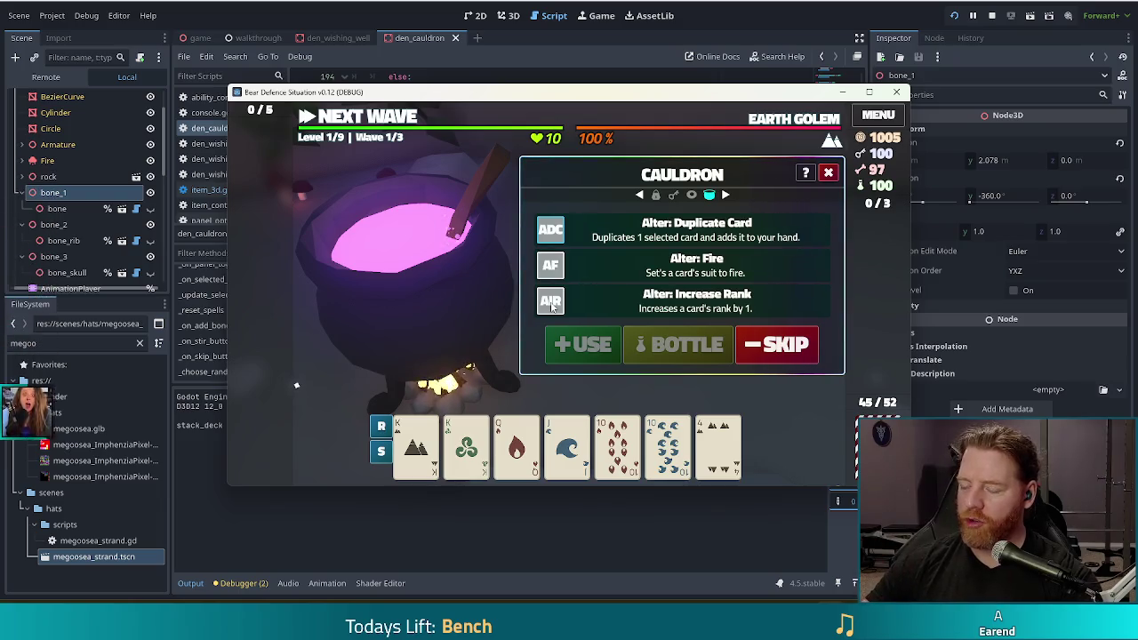
# - Skip the offered spells, add two bones, and stir for new spell choices
pyautogui.click(787, 353)
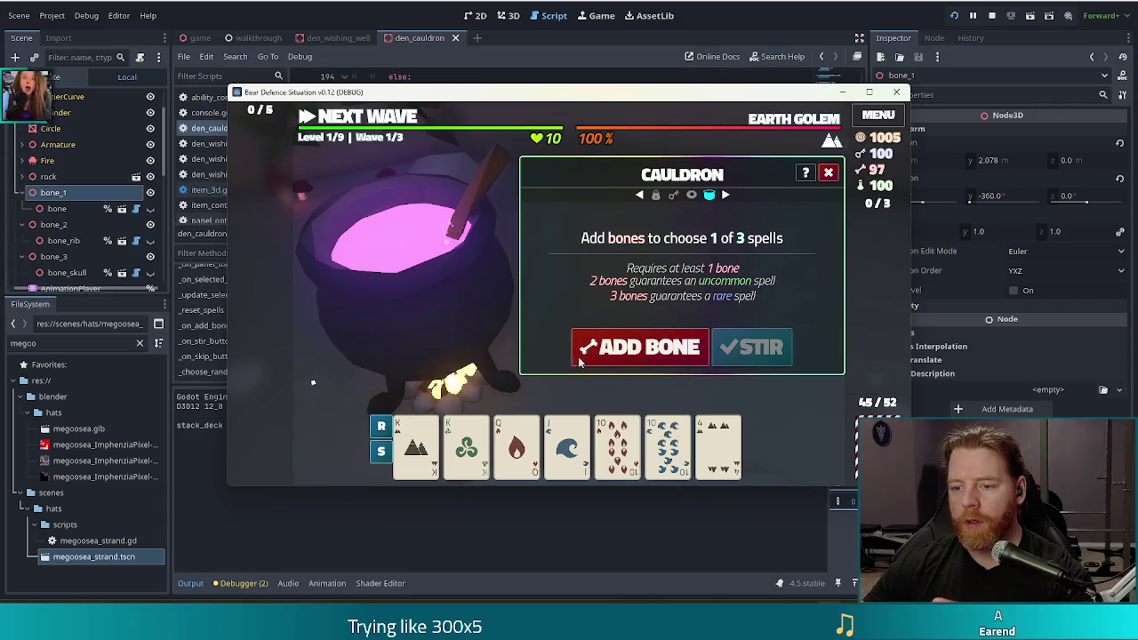
pyautogui.click(670, 347)
pyautogui.click(671, 347)
pyautogui.click(670, 346)
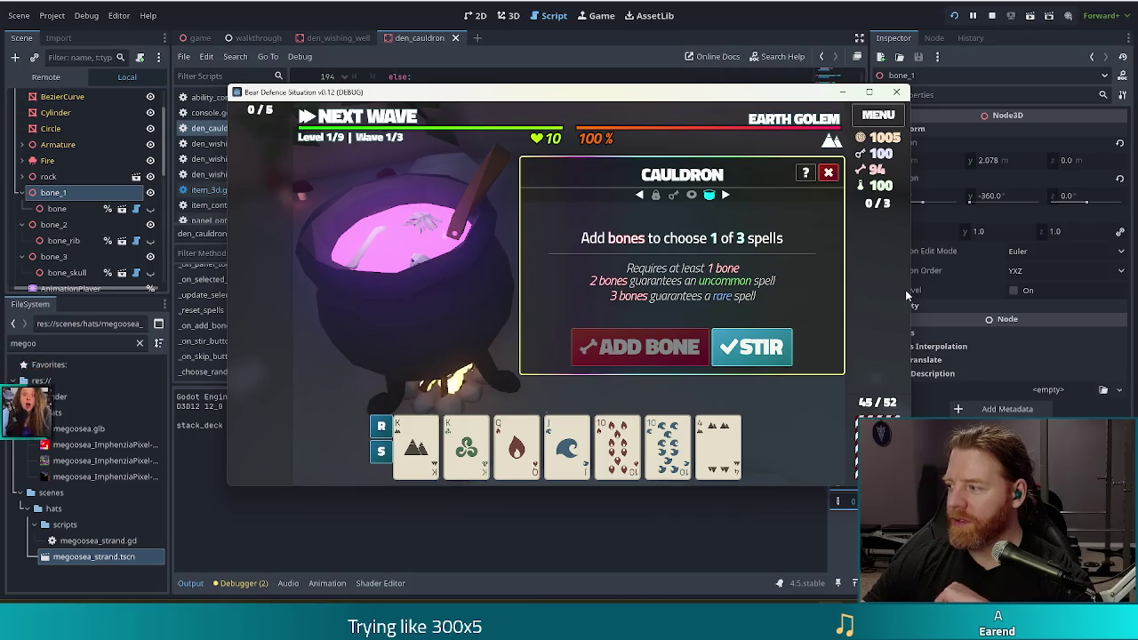
pyautogui.click(742, 353)
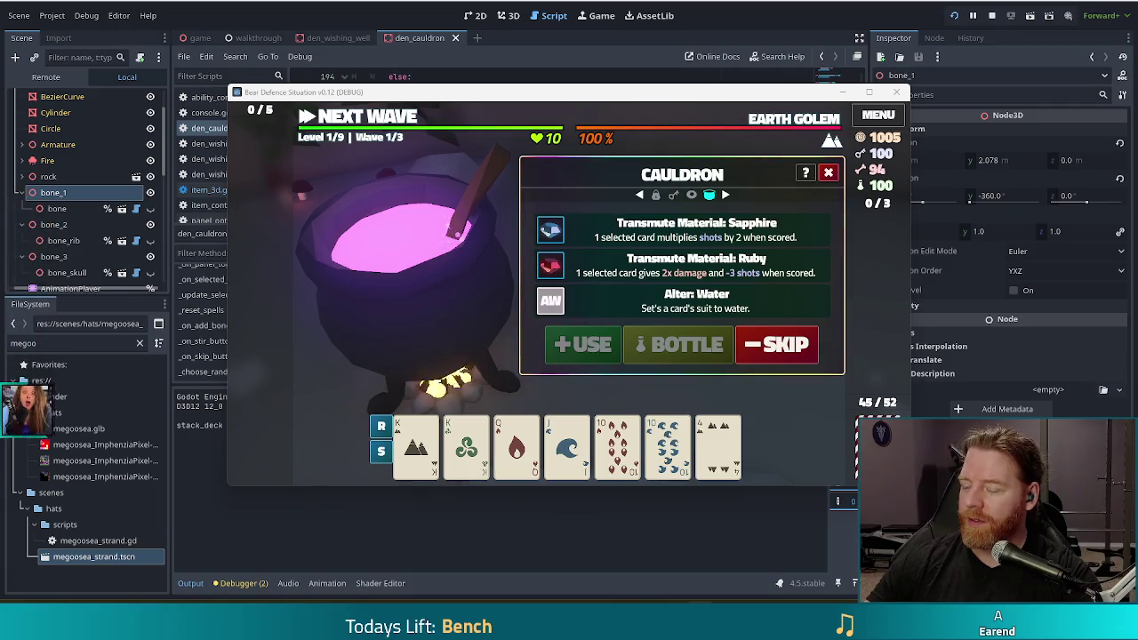
# - Skip the new spells, add bones again, and stir the cauldron once more
pyautogui.click(776, 345)
pyautogui.doubleClick(650, 348)
pyautogui.click(737, 356)
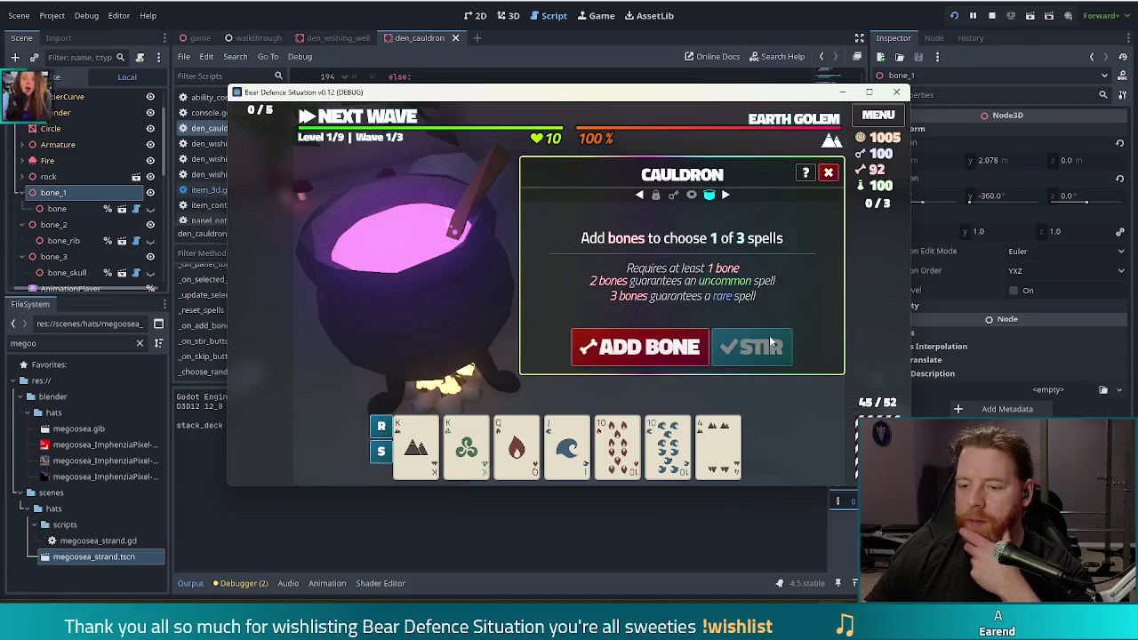
# - Skip the offered spells and add three bones to the cauldron for a guaranteed rare
pyautogui.click(633, 348)
pyautogui.click(635, 349)
pyautogui.click(635, 348)
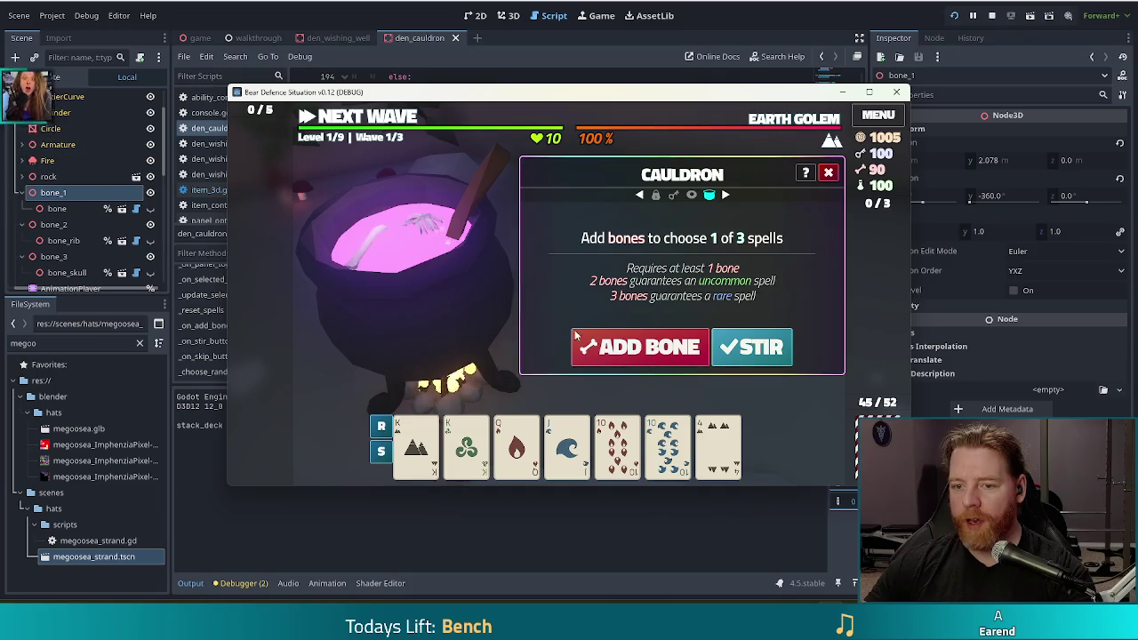
pyautogui.click(648, 352)
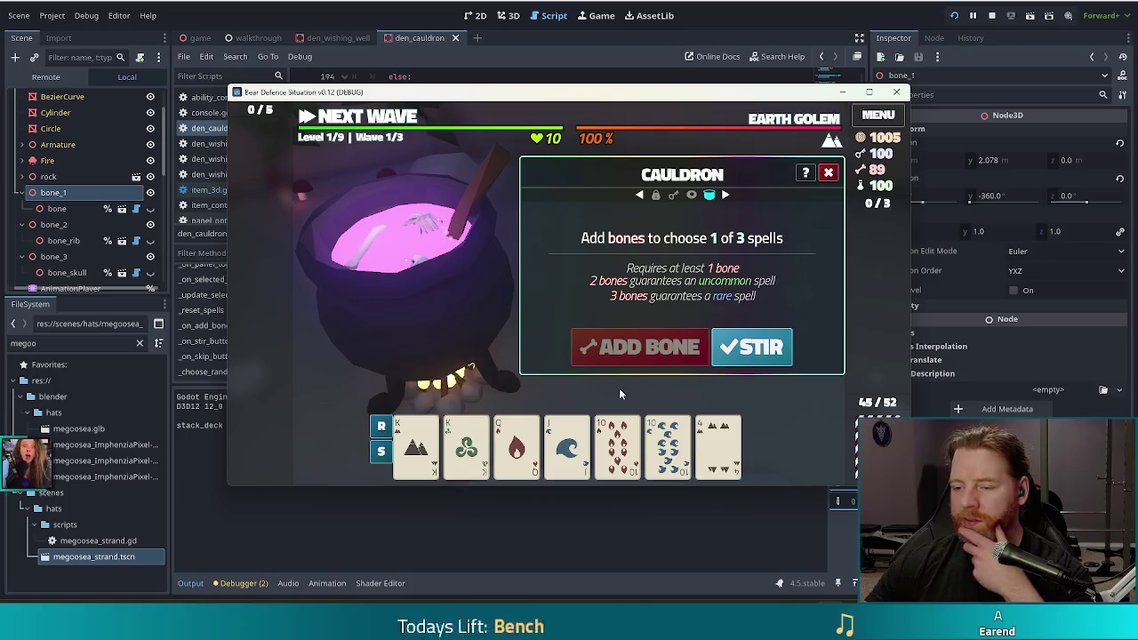
pyautogui.moveTo(601, 471)
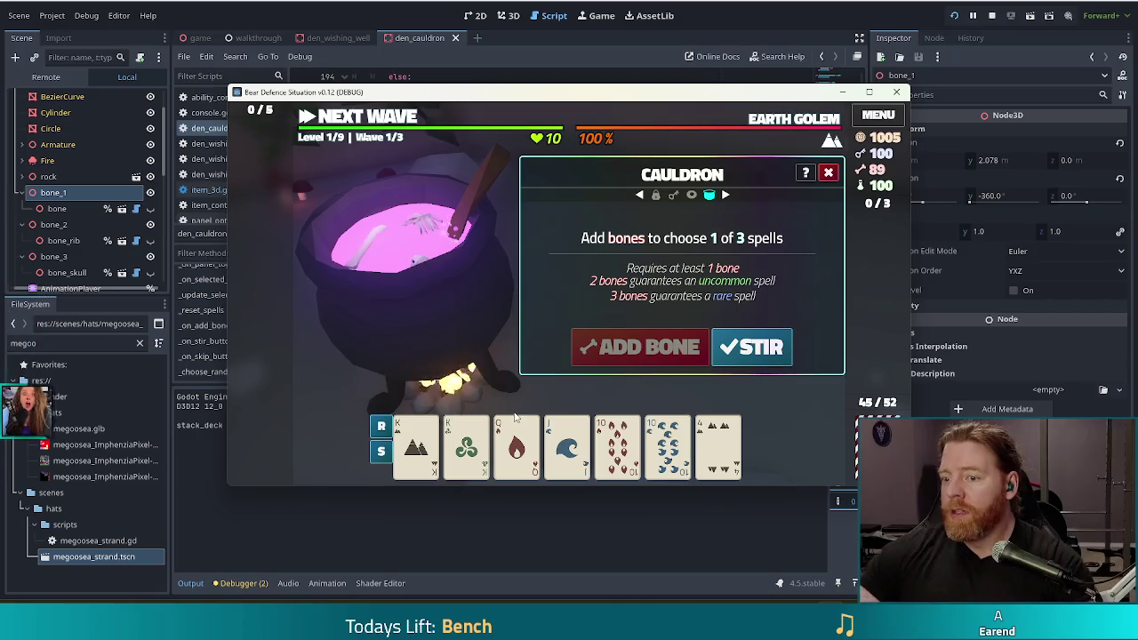
# - Stir the cauldron to watch its stir animation, then select the AnimationPlayer node in the editor
pyautogui.click(752, 351)
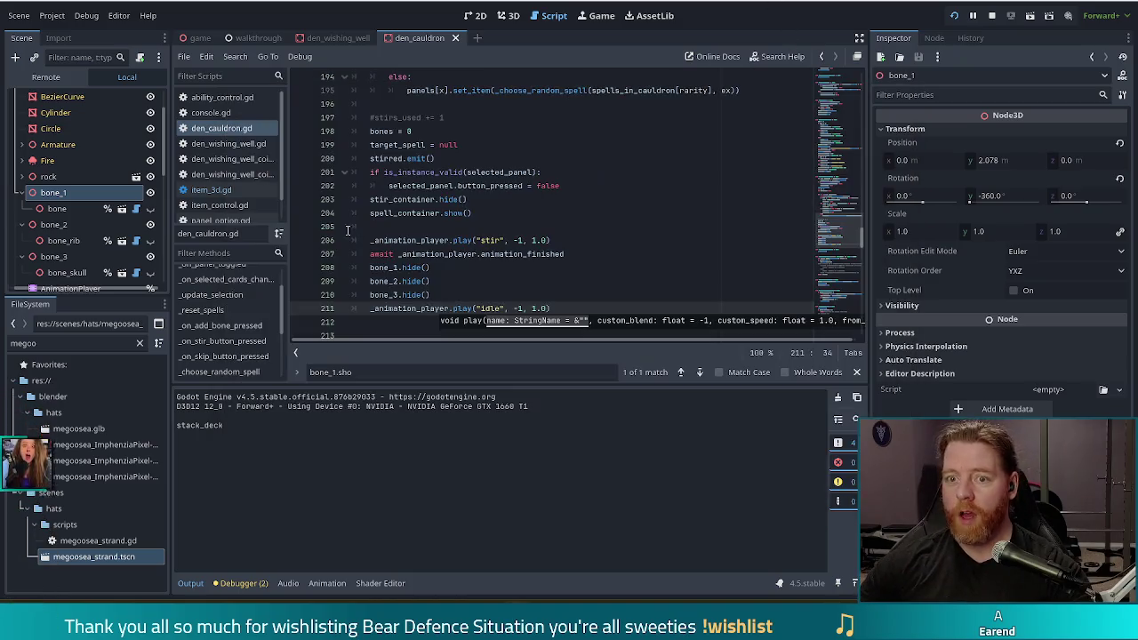
pyautogui.hotkey('alt', 'Tab')
pyautogui.scroll(-2, 80, 267)
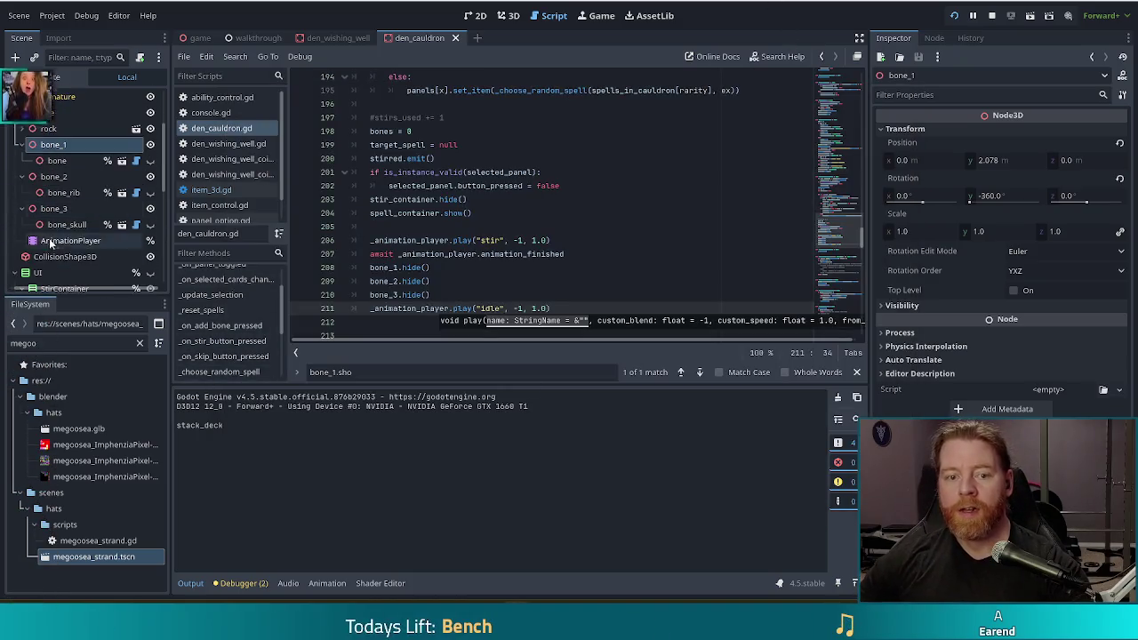
pyautogui.click(89, 240)
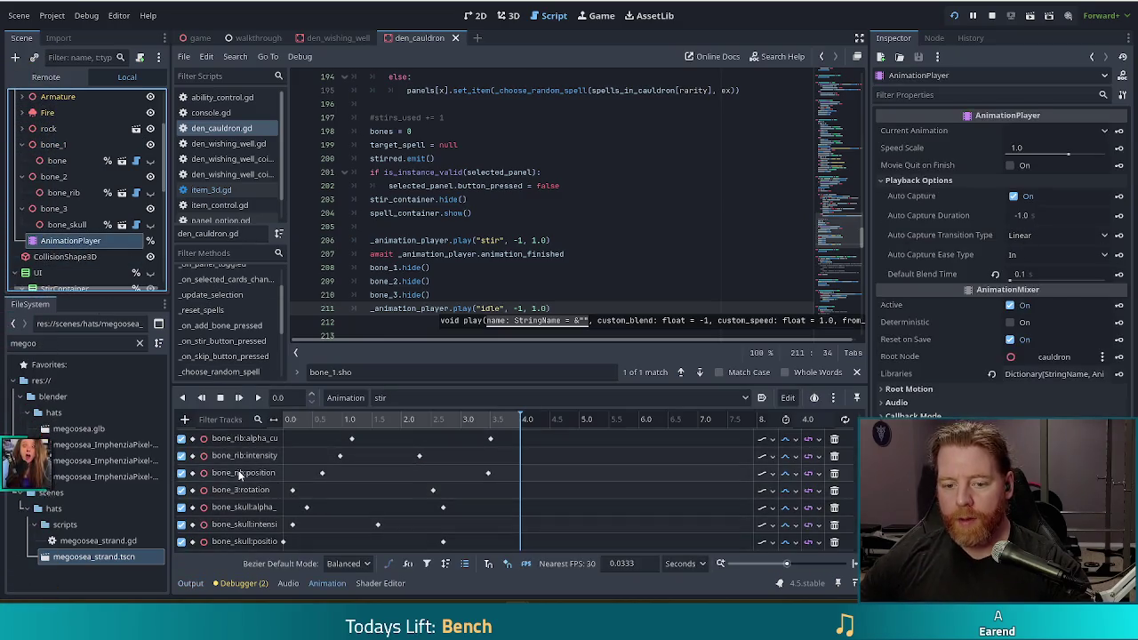
# - Disable the bone_rib and bone_skull alpha cutoff and intensity tracks in the stir animation, and save
pyautogui.scroll(3, 240, 480)
pyautogui.scroll(2, 222, 471)
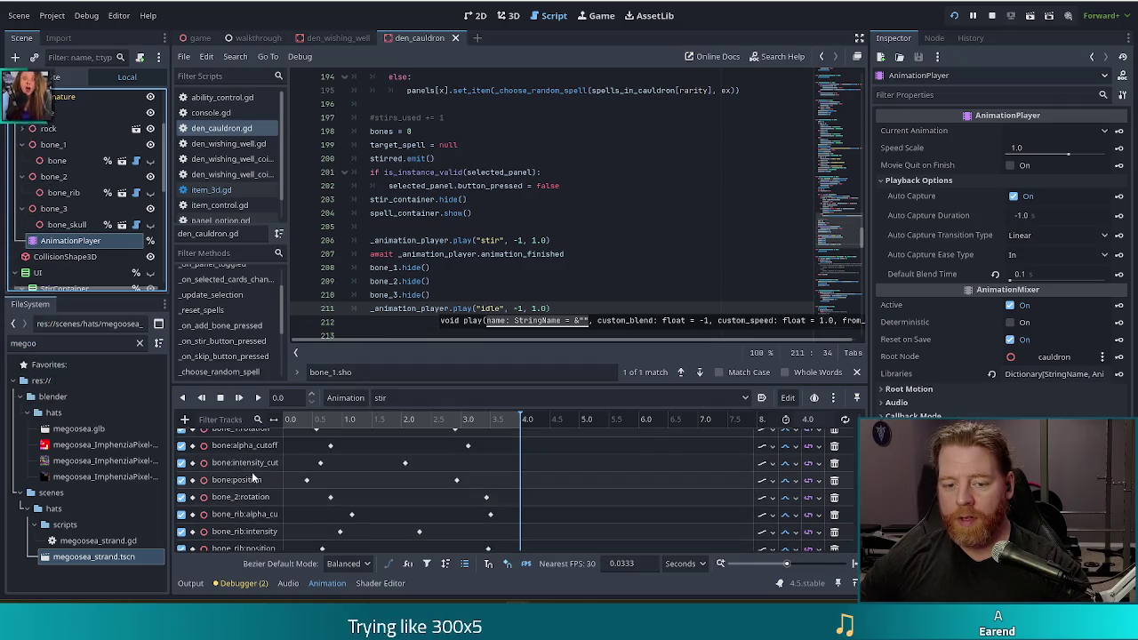
pyautogui.scroll(1, 204, 462)
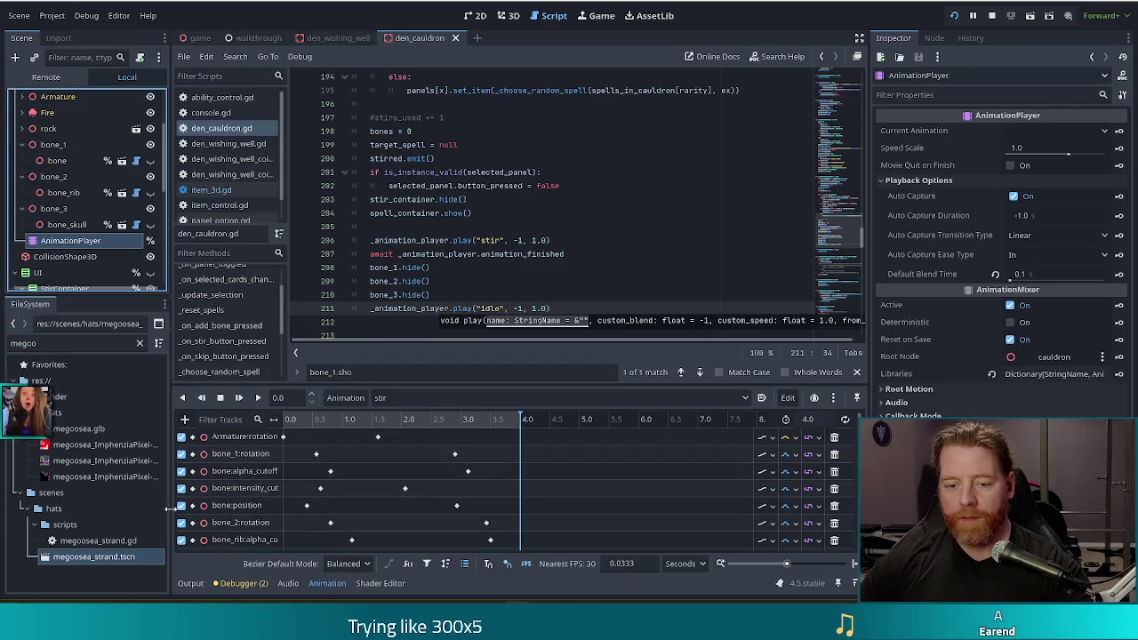
pyautogui.click(178, 470)
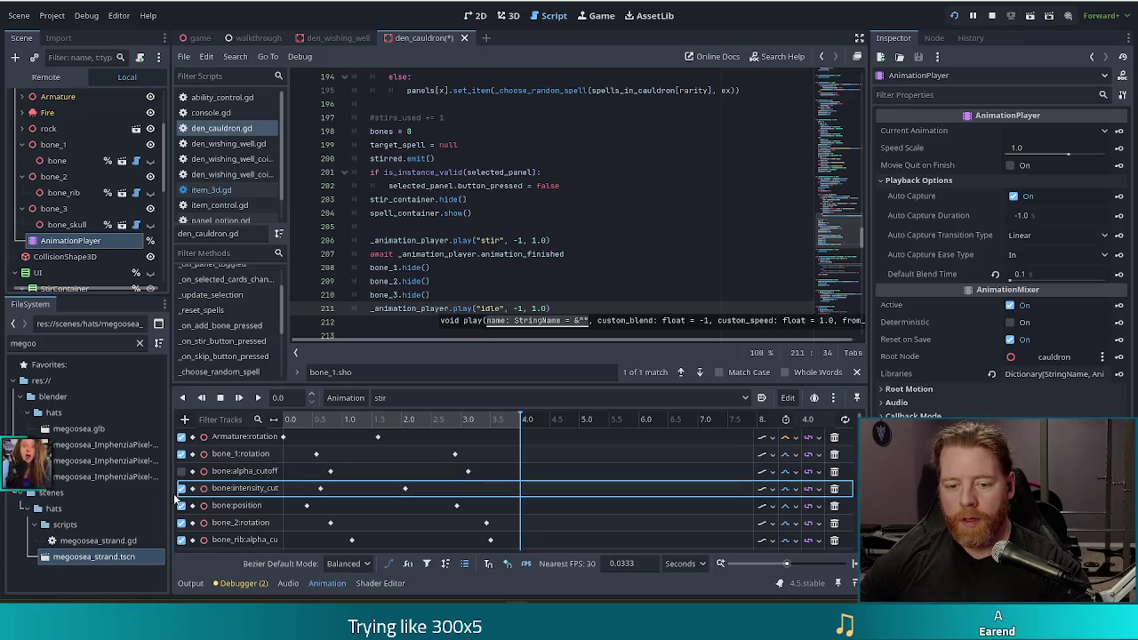
pyautogui.scroll(-5, 197, 486)
pyautogui.click(181, 445)
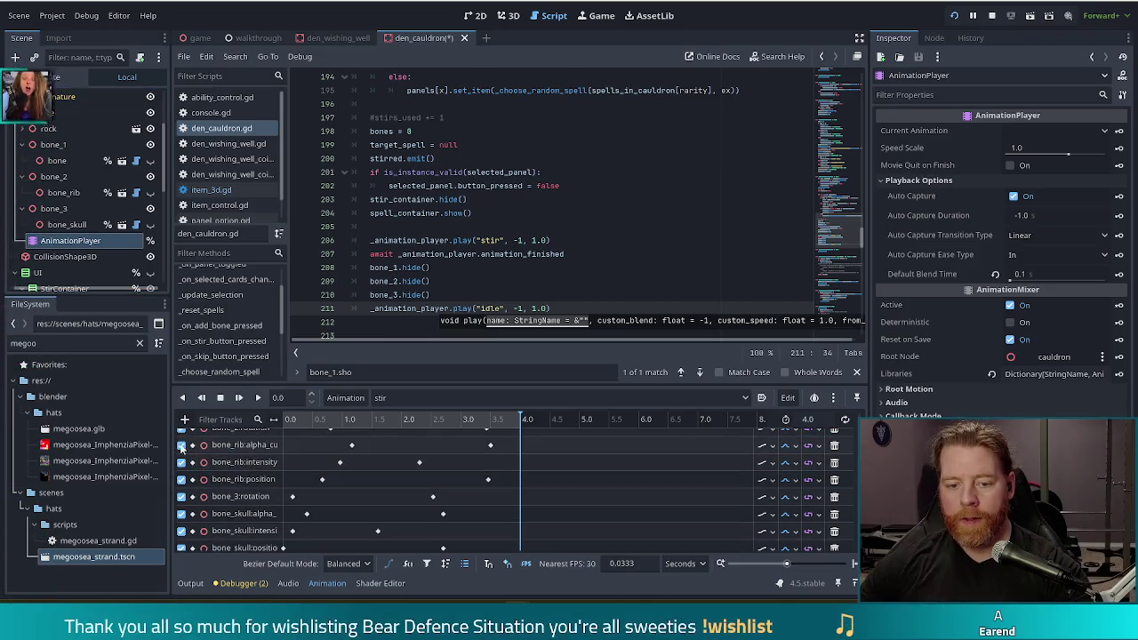
pyautogui.click(182, 461)
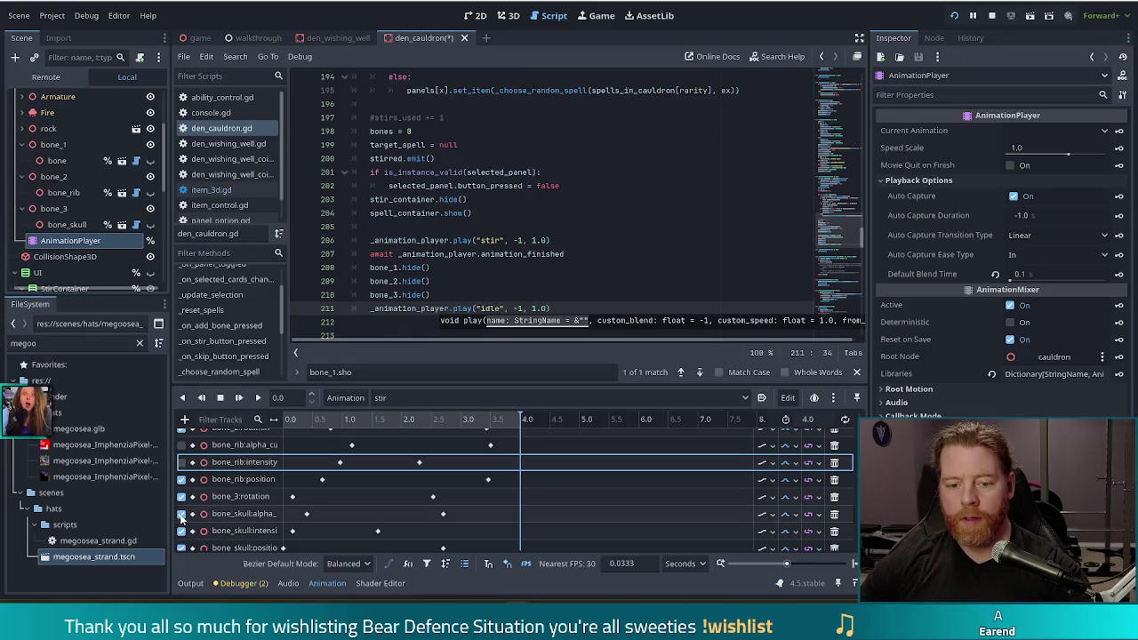
pyautogui.click(182, 514)
pyautogui.click(191, 530)
pyautogui.scroll(-1, 202, 514)
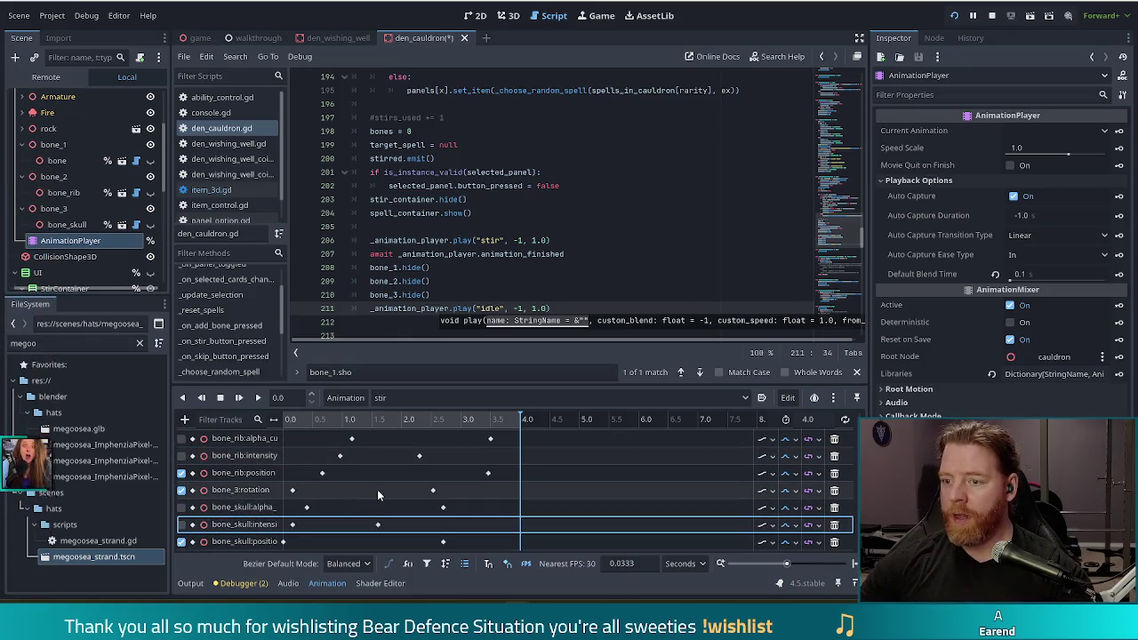
pyautogui.hotkey('ctrl', 's')
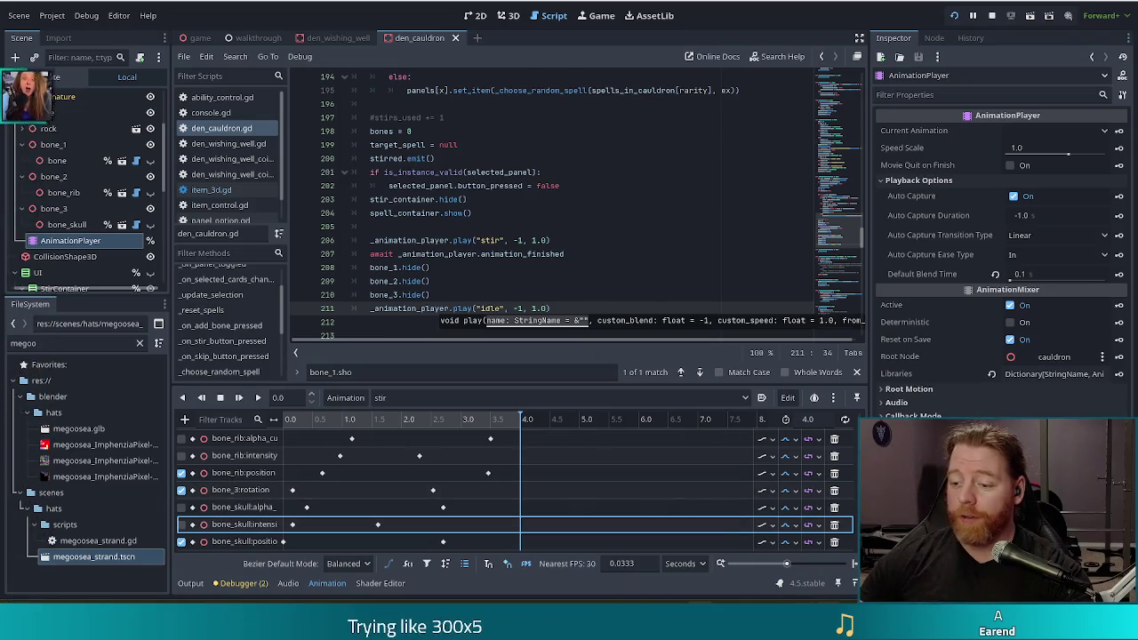
# - Add three bones for a guaranteed rare and stir, getting Destroy Card, Earth and Water spells
pyautogui.click(804, 349)
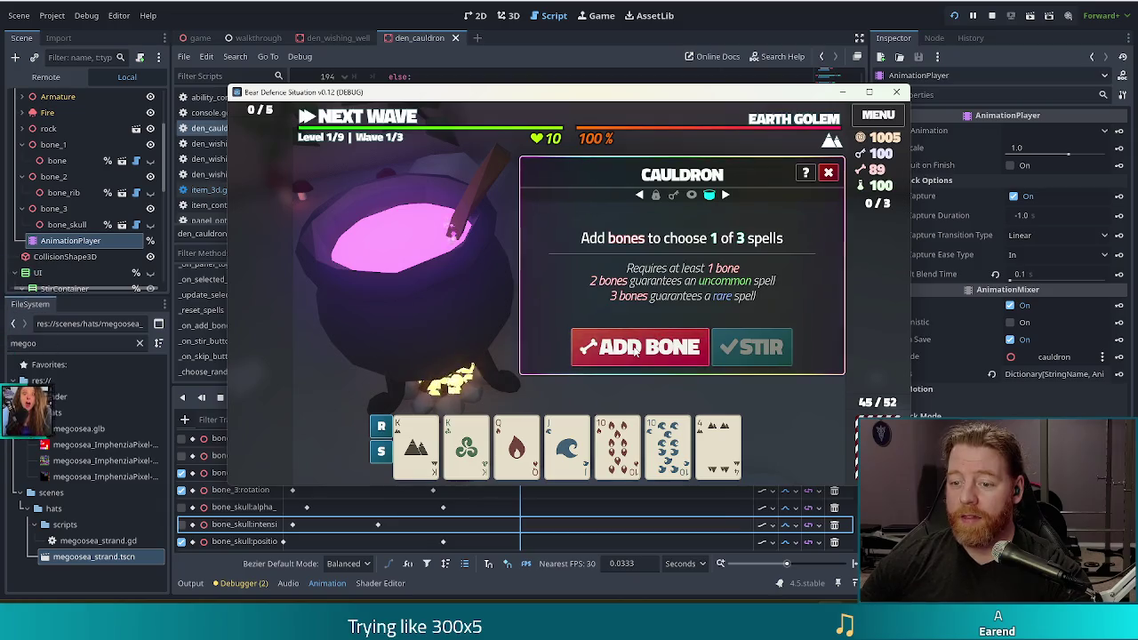
pyautogui.click(613, 345)
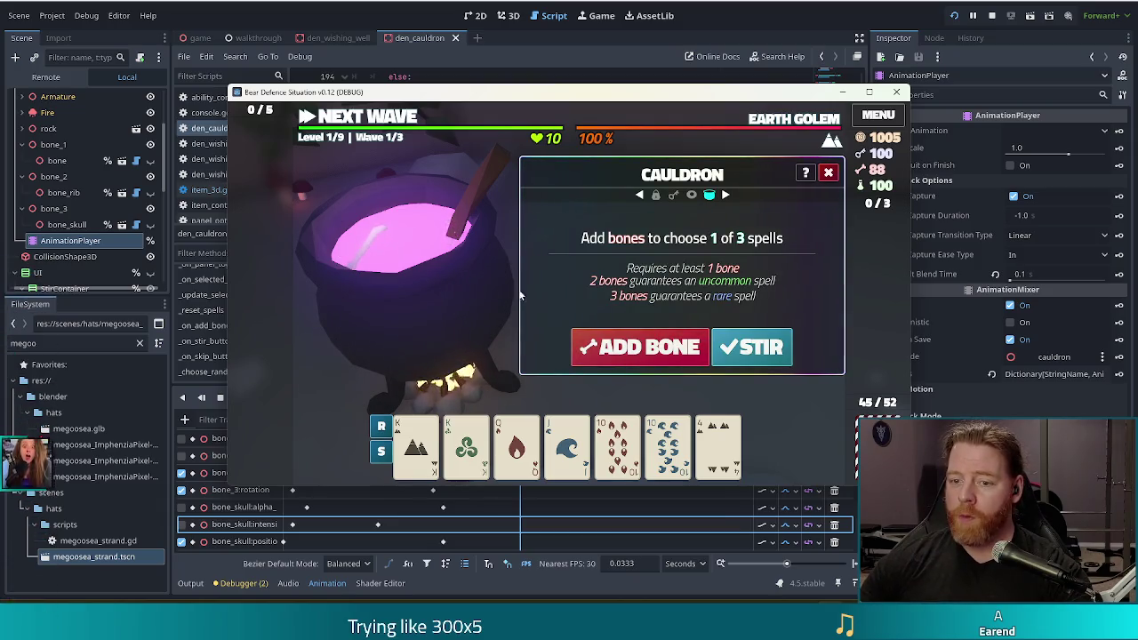
pyautogui.click(628, 351)
pyautogui.click(627, 360)
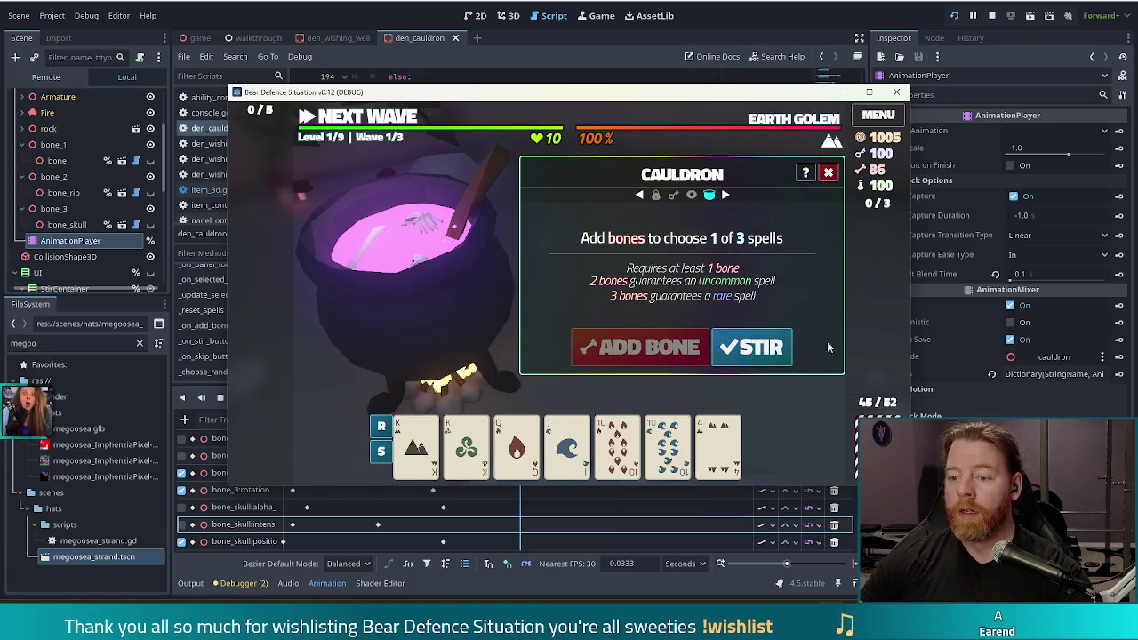
pyautogui.click(765, 349)
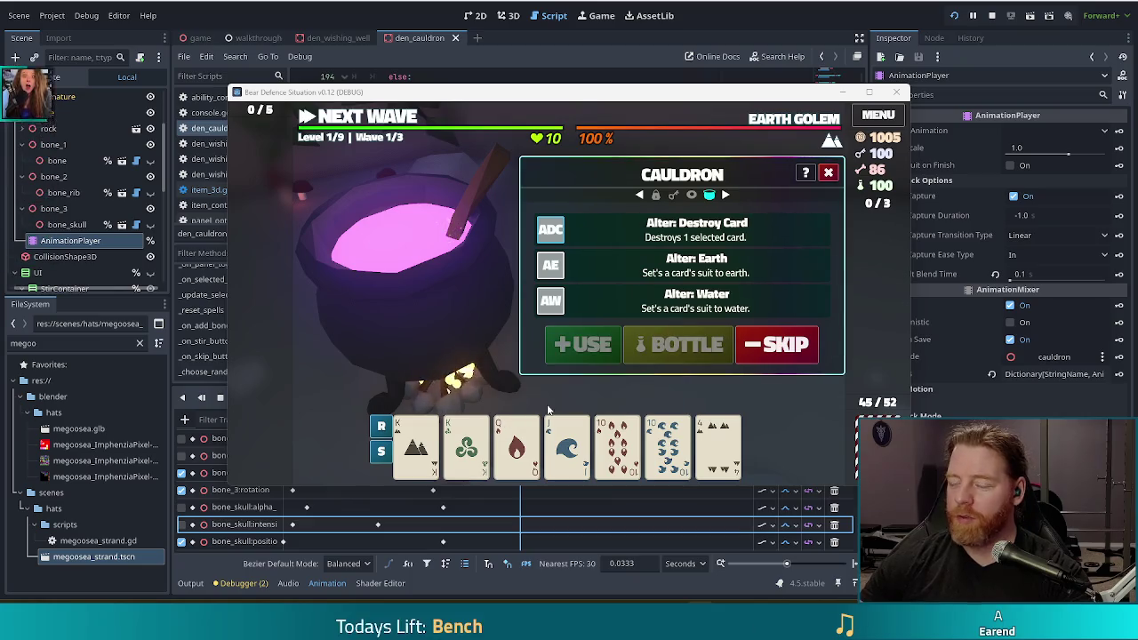
# - Skip the spells, add two bones and stir, then skip the Wind and Fehu spell offers
pyautogui.click(779, 345)
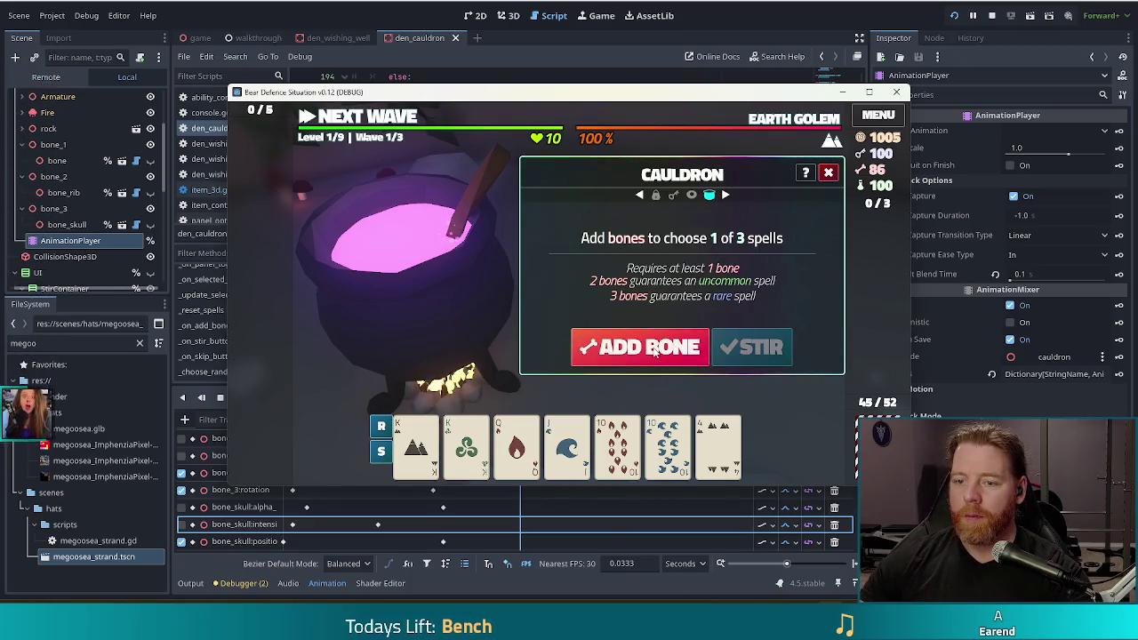
pyautogui.click(640, 350)
pyautogui.click(640, 349)
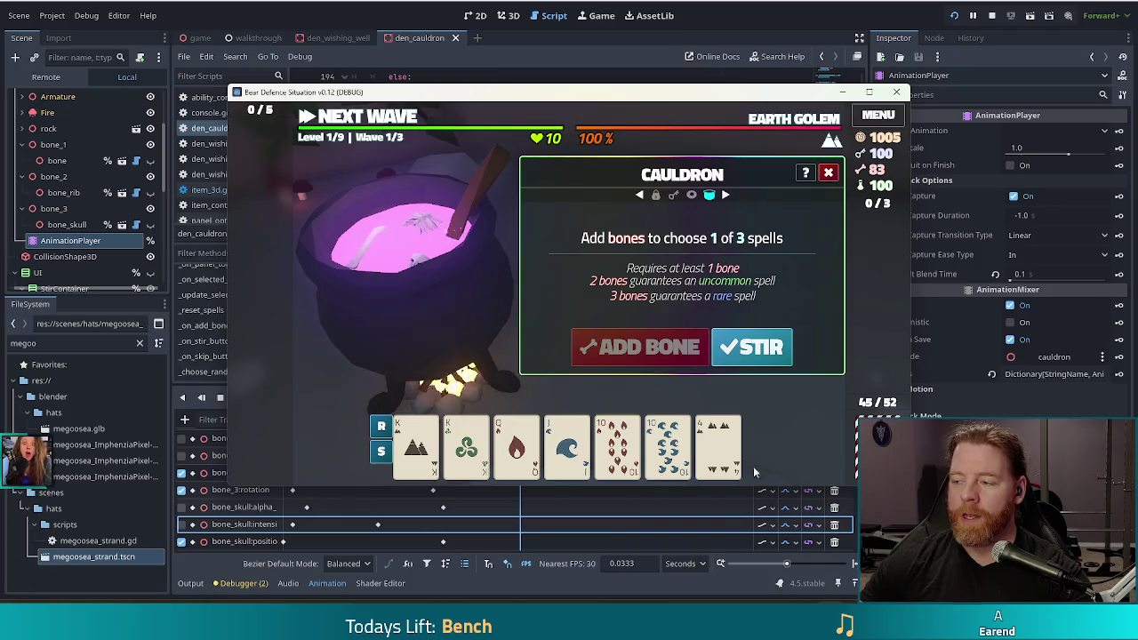
pyautogui.click(754, 355)
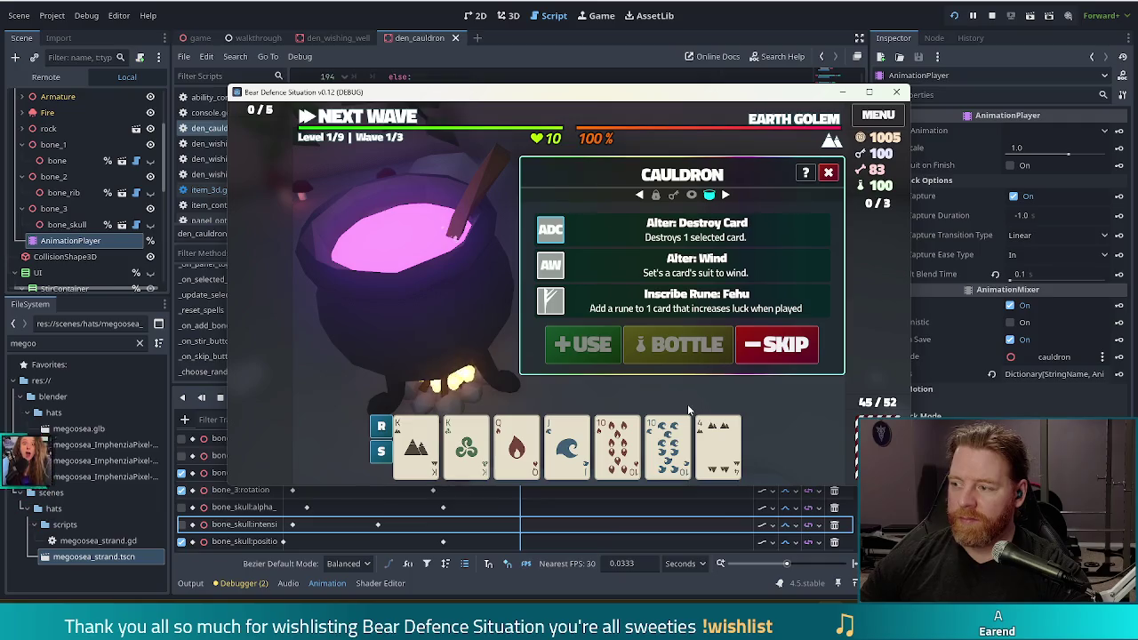
pyautogui.click(782, 348)
pyautogui.click(749, 349)
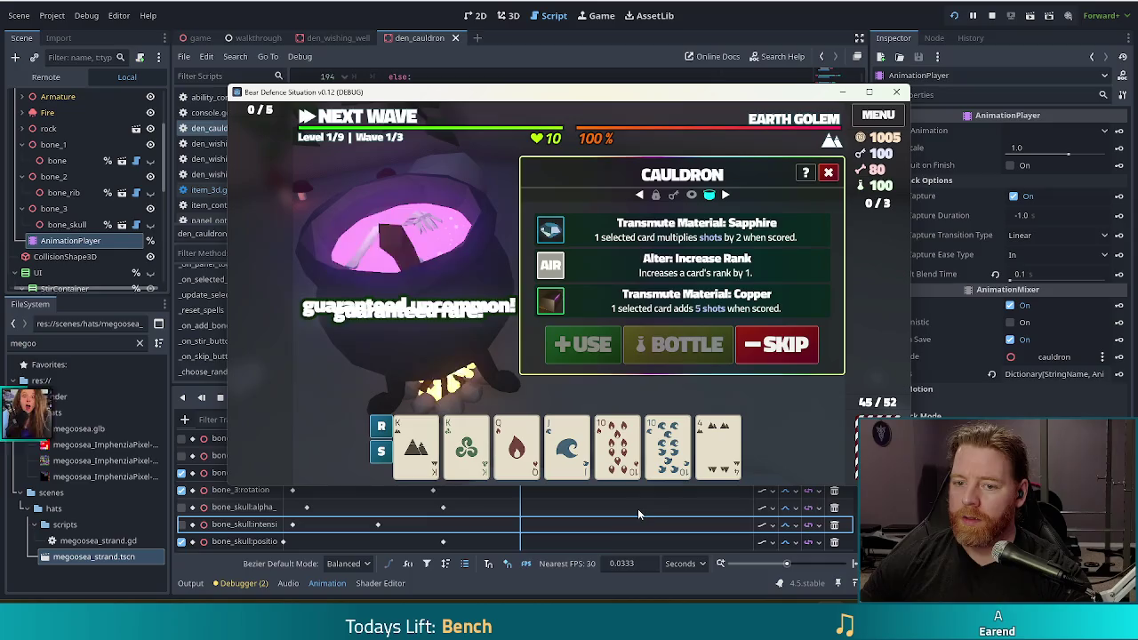